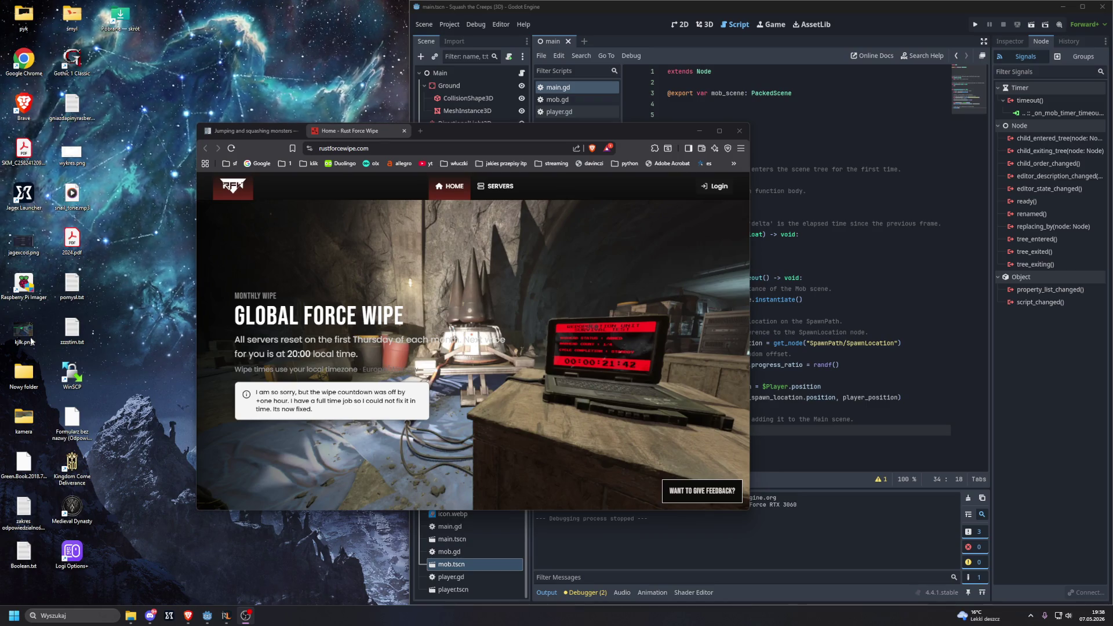
# Bring up the 'Jumping and squashing monsters' docs page and dock the Brave window on the left half.
pyautogui.click(250, 131)
pyautogui.moveTo(472, 127)
pyautogui.mouseDown()
pyautogui.moveTo(348, 150)
pyautogui.moveTo(95, 159)
pyautogui.moveTo(0, 116)
pyautogui.moveTo(0, 73)
pyautogui.mouseUp()
pyautogui.moveTo(80, 95)
pyautogui.mouseDown()
pyautogui.moveTo(171, 72)
pyautogui.moveTo(216, 163)
pyautogui.moveTo(340, 244)
pyautogui.moveTo(456, 239)
pyautogui.moveTo(457, 224)
pyautogui.moveTo(380, 215)
pyautogui.moveTo(0, 208)
pyautogui.mouseUp()
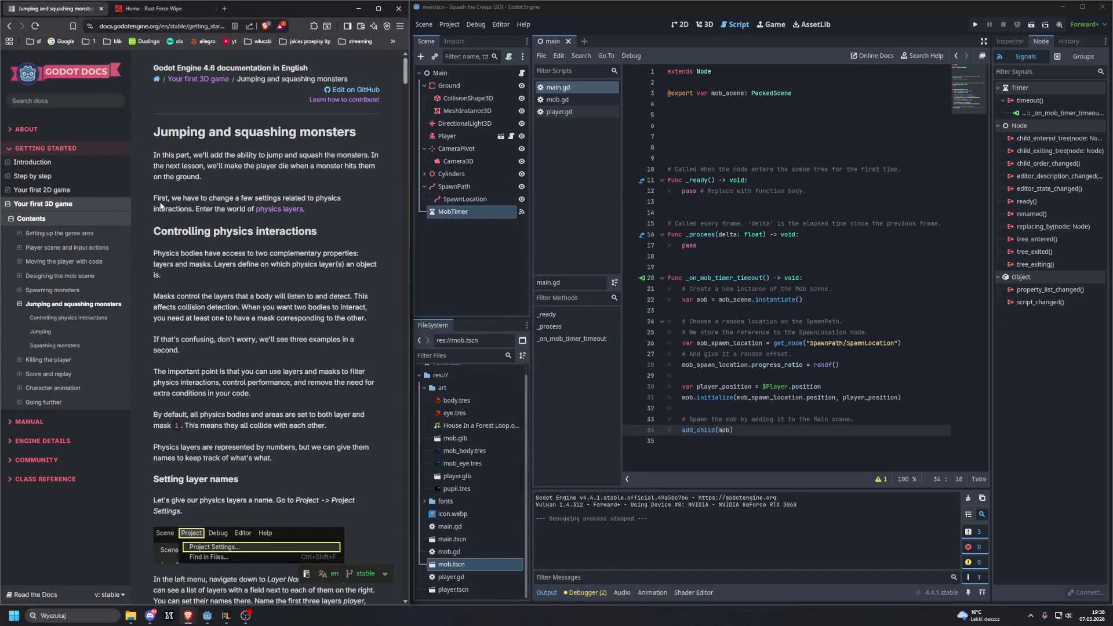
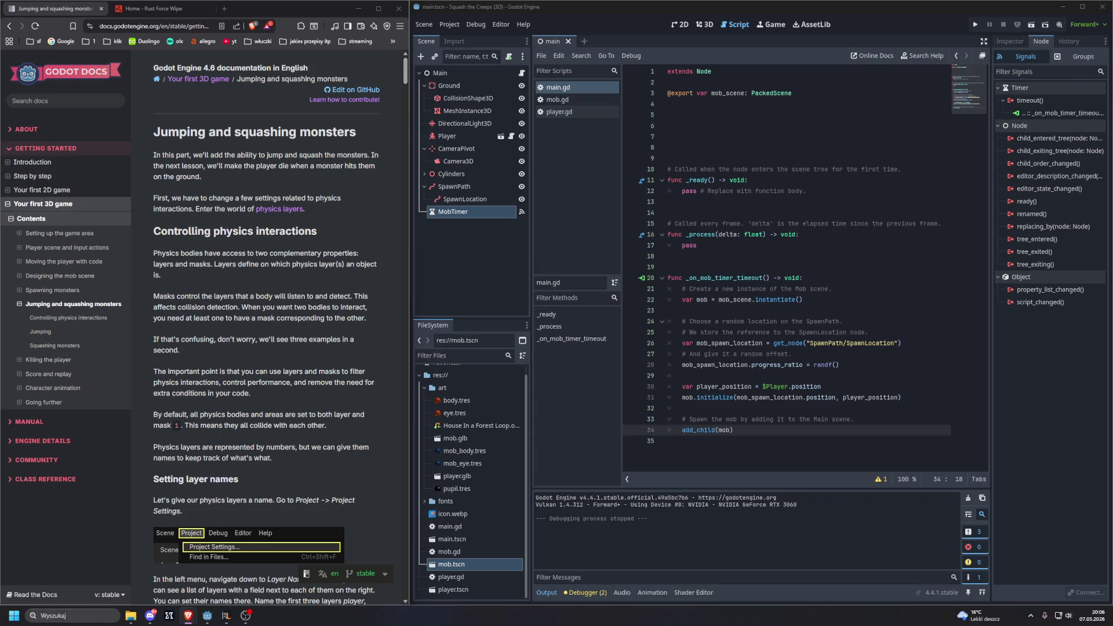
pyautogui.click(223, 8)
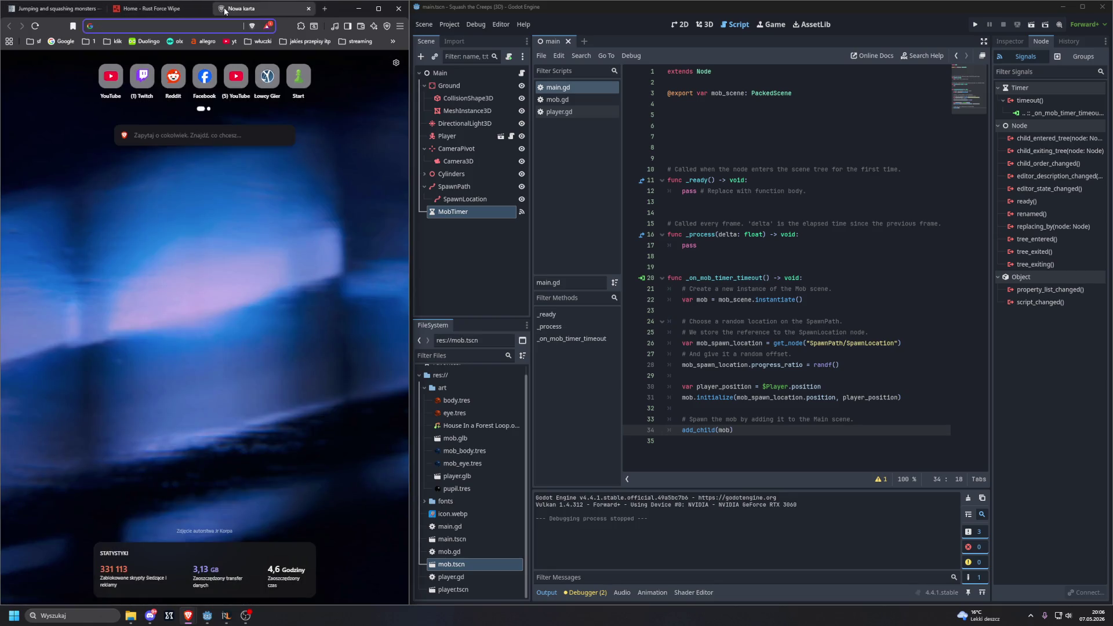
pyautogui.write('naczynie do zapiekania czy zaroodporne')
pyautogui.press('Return')
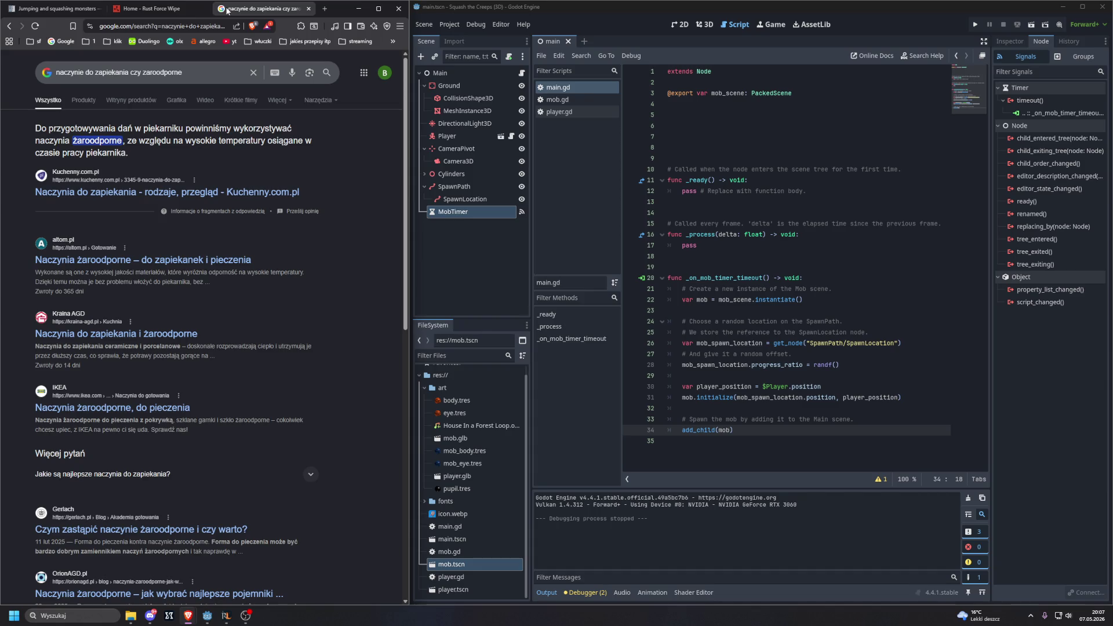
pyautogui.middleClick(232, 8)
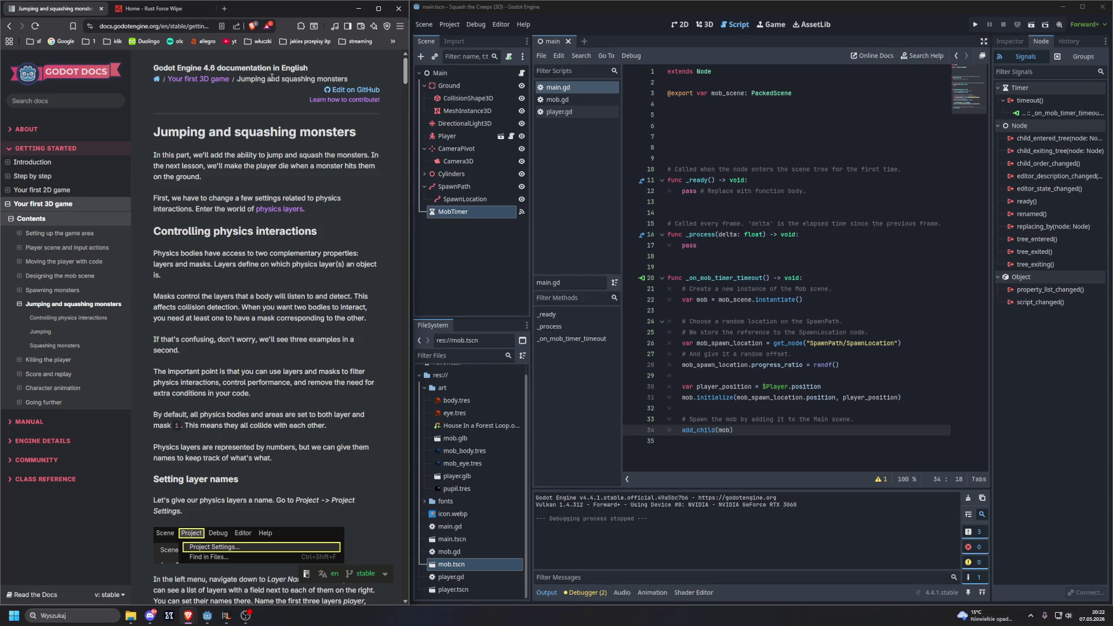
# Close the unrelated 'Home - Rust Force Wipe' tab, keeping the jumping and squashing monsters tutorial.
pyautogui.middleClick(187, 9)
pyautogui.scroll(-1, 325, 198)
# Open the tutorial's 'physics layers' link in a new tab and switch to the Physics introduction page.
pyautogui.middleClick(285, 130)
pyautogui.click(174, 9)
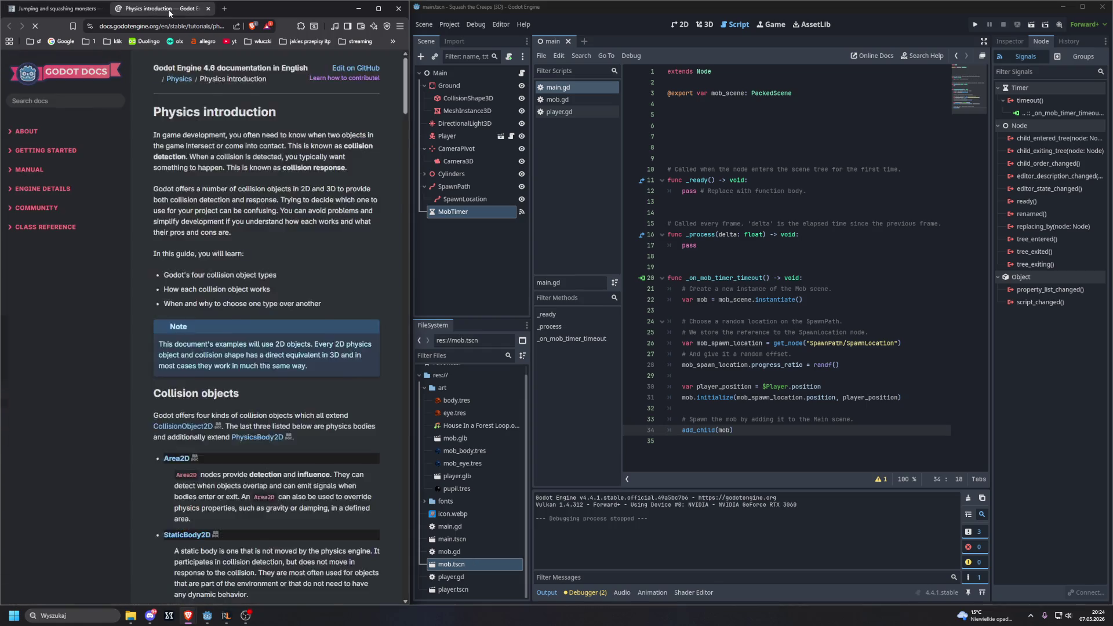
pyautogui.scroll(10, 246, 123)
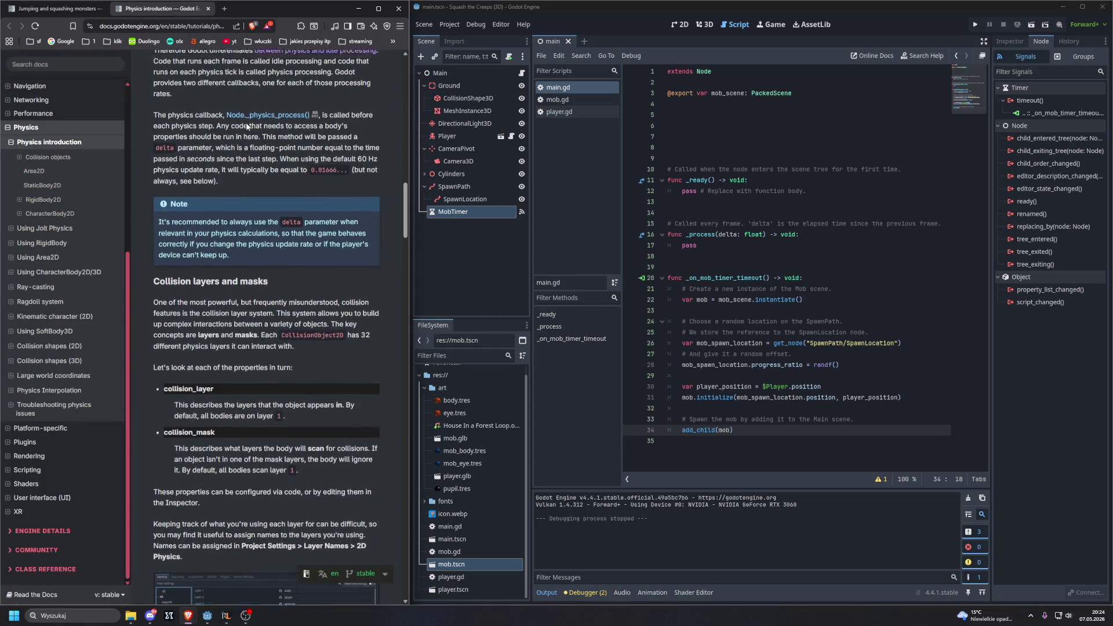
pyautogui.scroll(8, 247, 128)
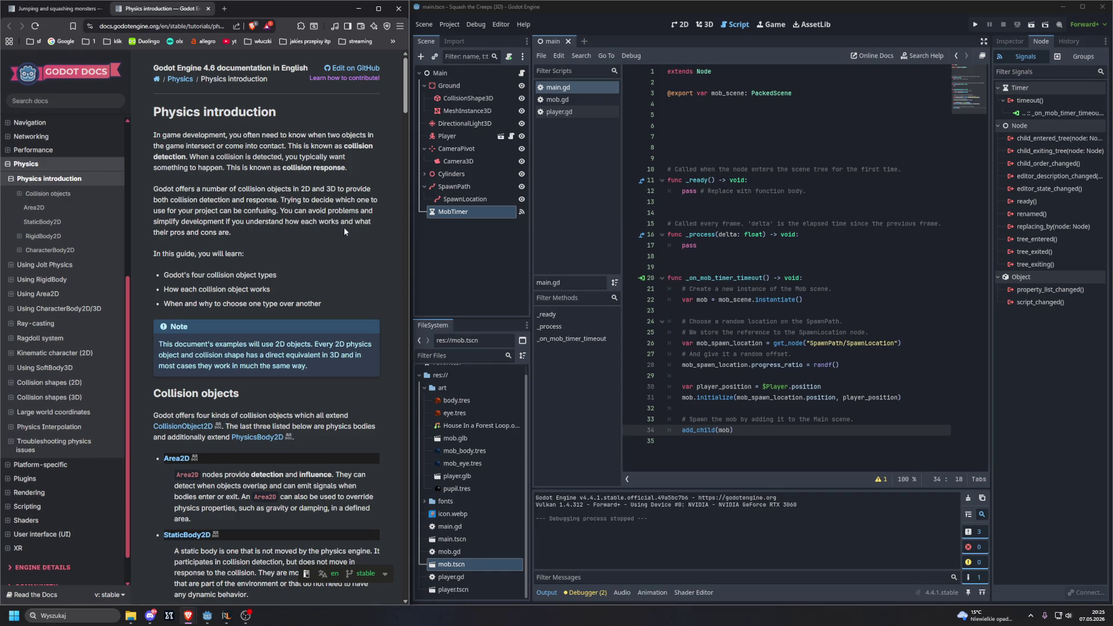
# Scroll down the Physics introduction page to read about Area2D, StaticBody2D, RigidBody2D and CharacterBody2D.
pyautogui.scroll(-2, 341, 249)
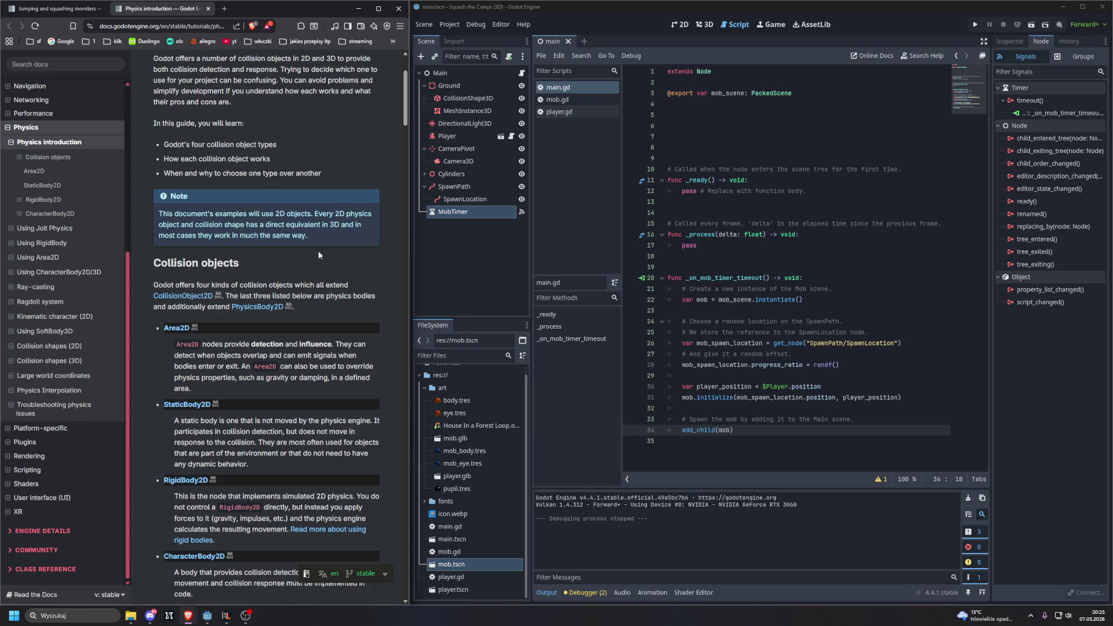
pyautogui.scroll(-1, 317, 259)
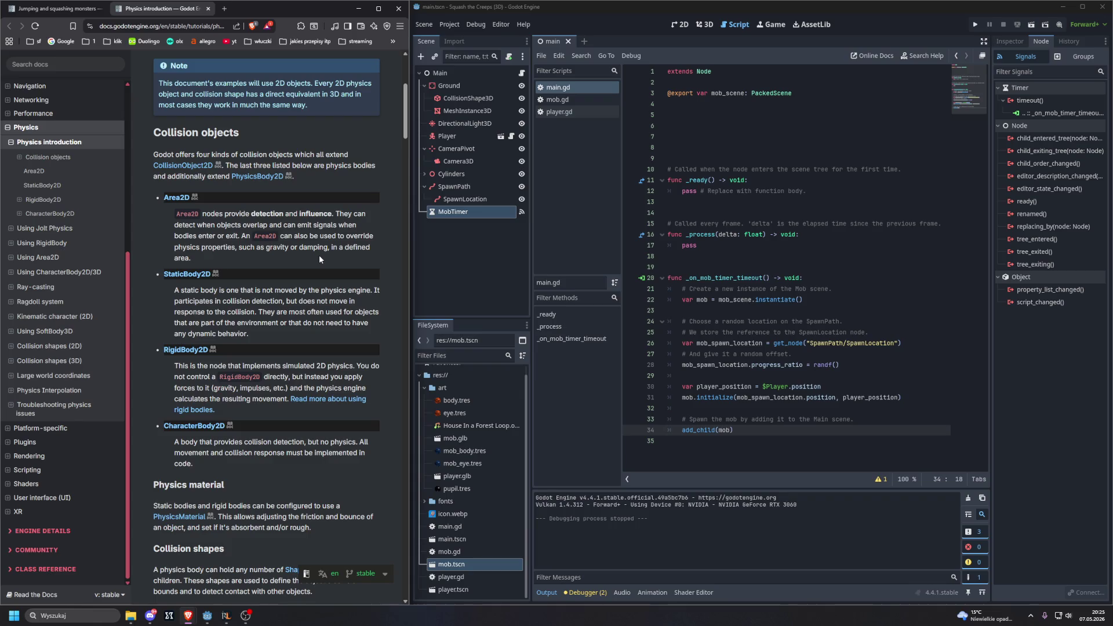